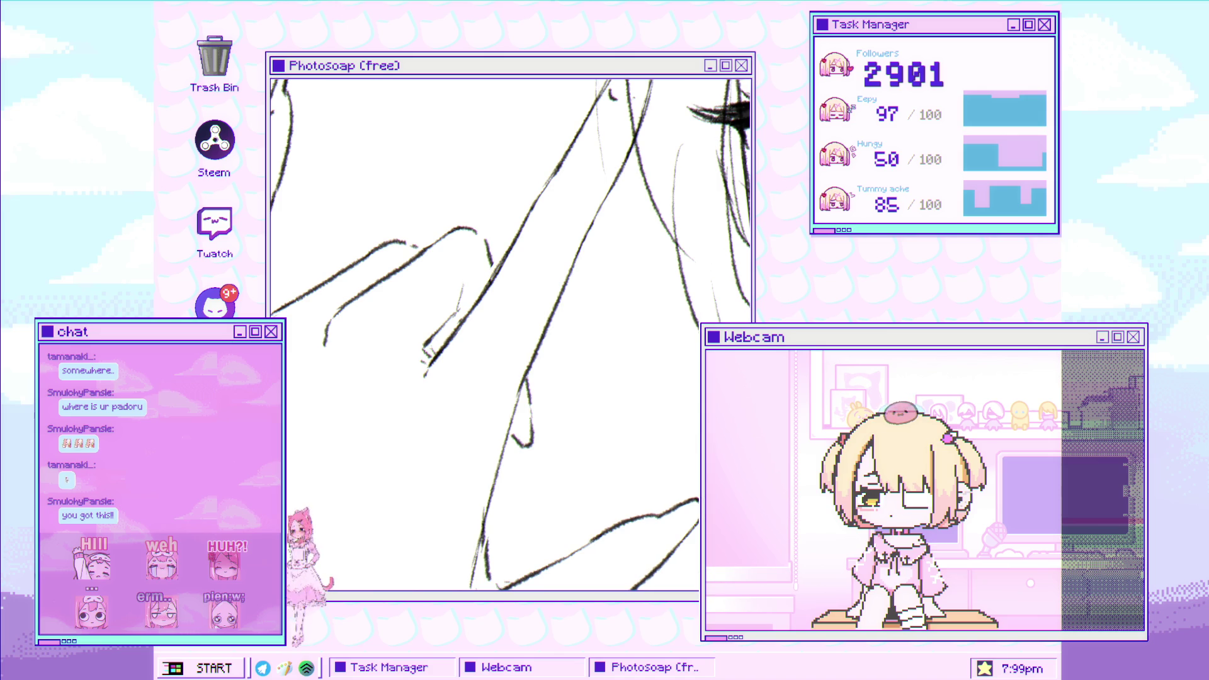
Erase the stray lower tail of the arm stroke.
left_click_drag(296, 326, 336, 316)
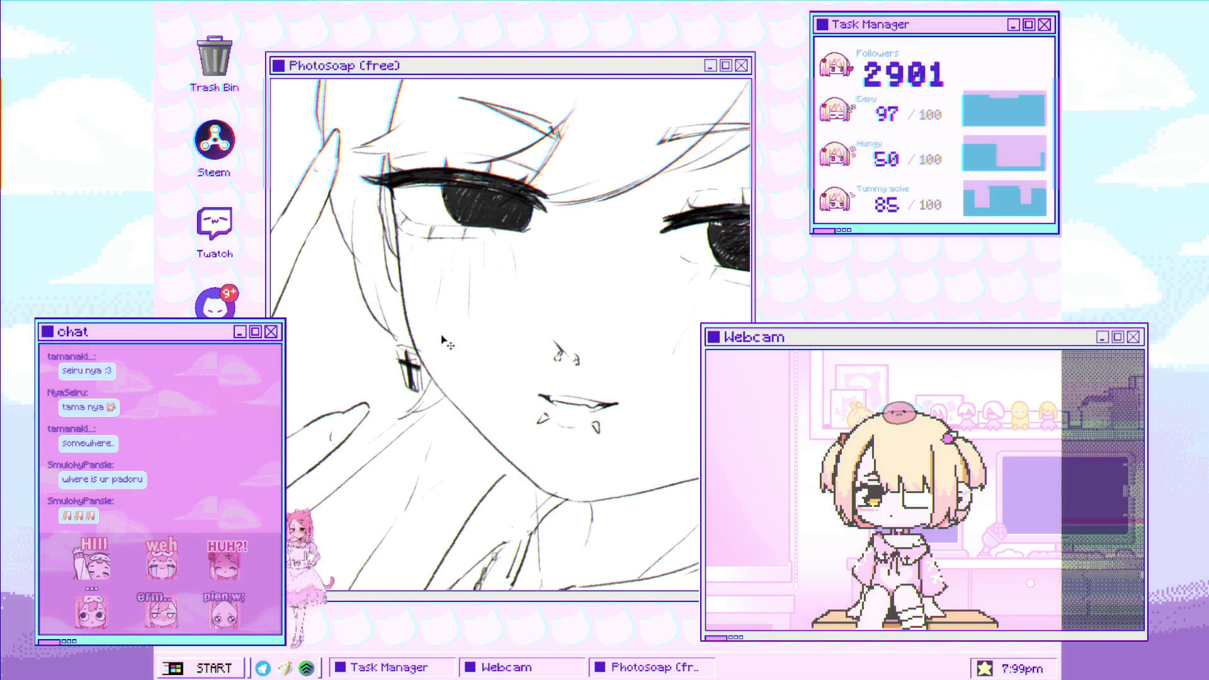
Move the cross earring up and to the left.
left_click_drag(432, 406, 418, 386)
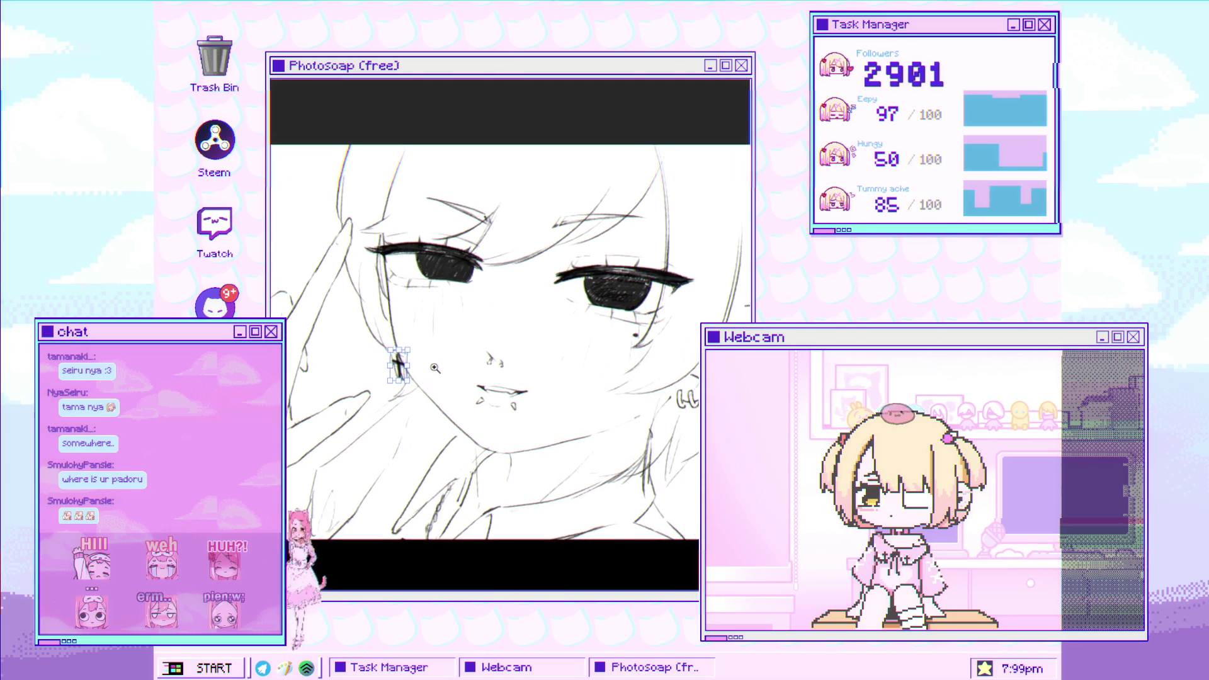
Nudge the cross earring further up-left under the ear, then magnify the mouth area.
left_click_drag(393, 365, 383, 354)
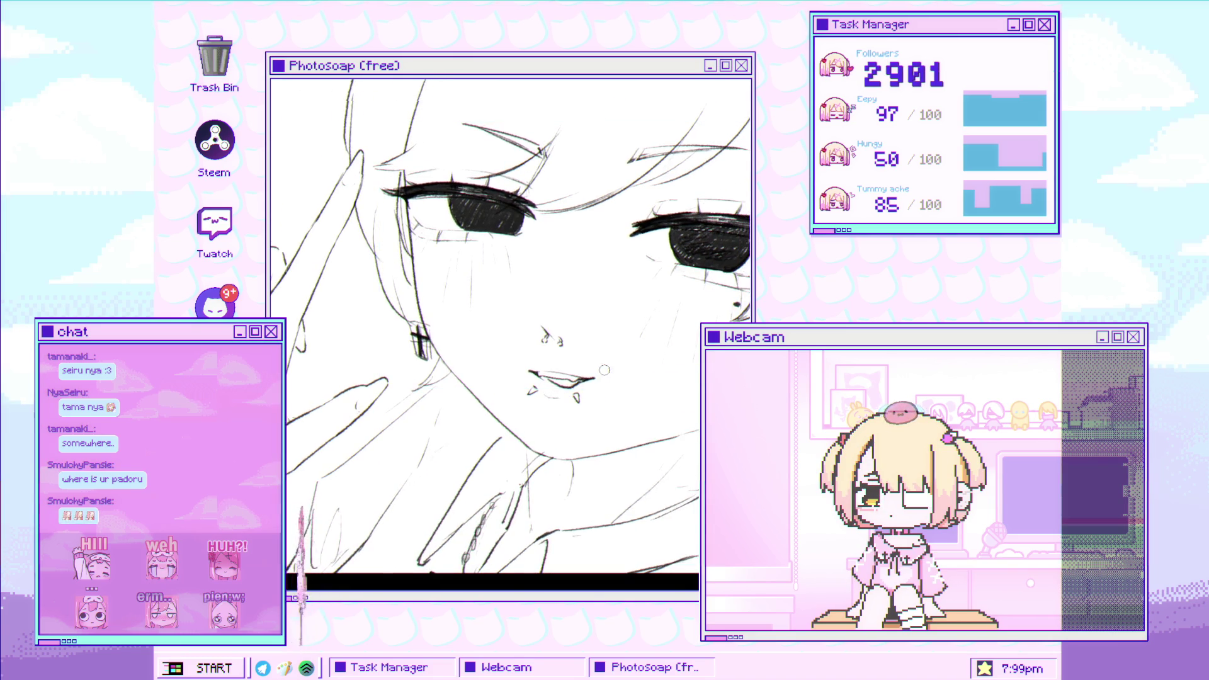
left_click(571, 383)
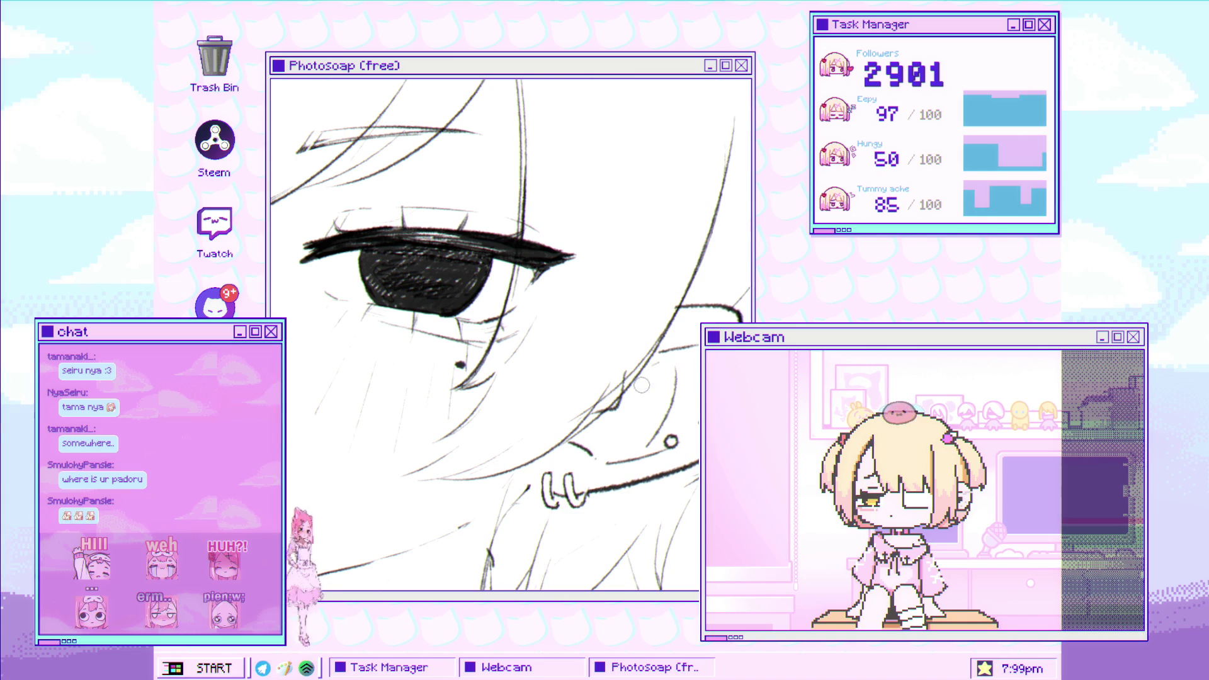
Scroll the canvas view down.
scroll(666, 406, "down", 1)
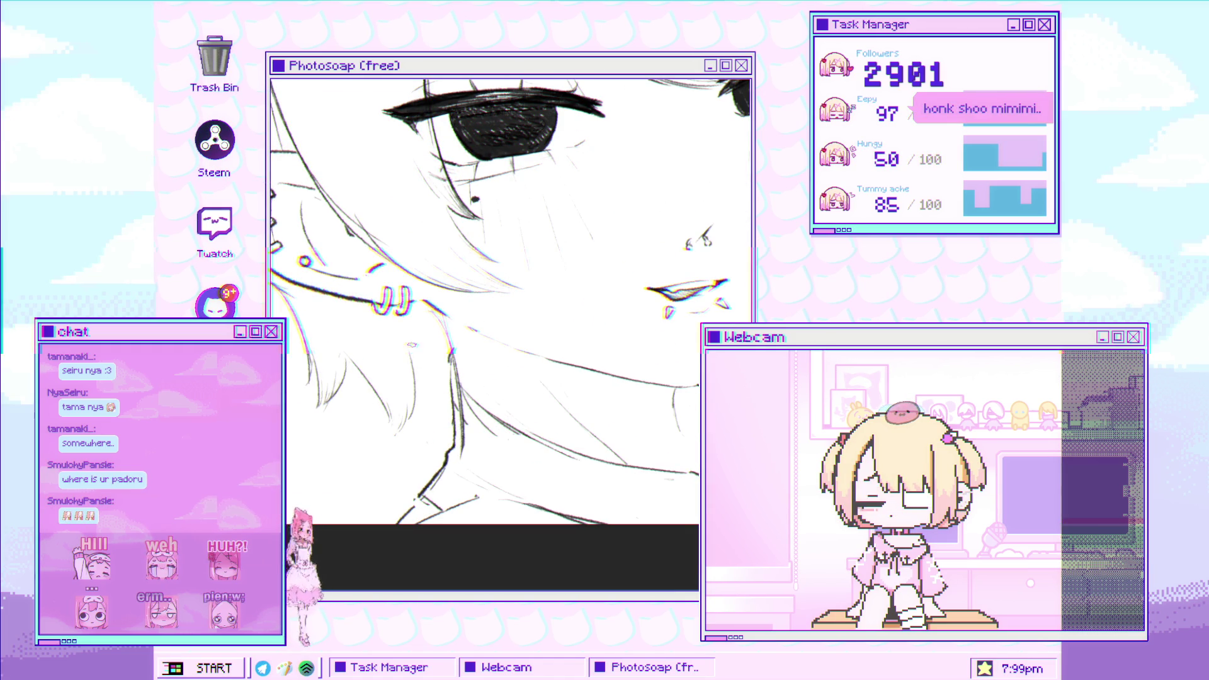
Pan the canvas across the face and zoom in on the earrings and neck lines.
left_click_drag(439, 366, 465, 431)
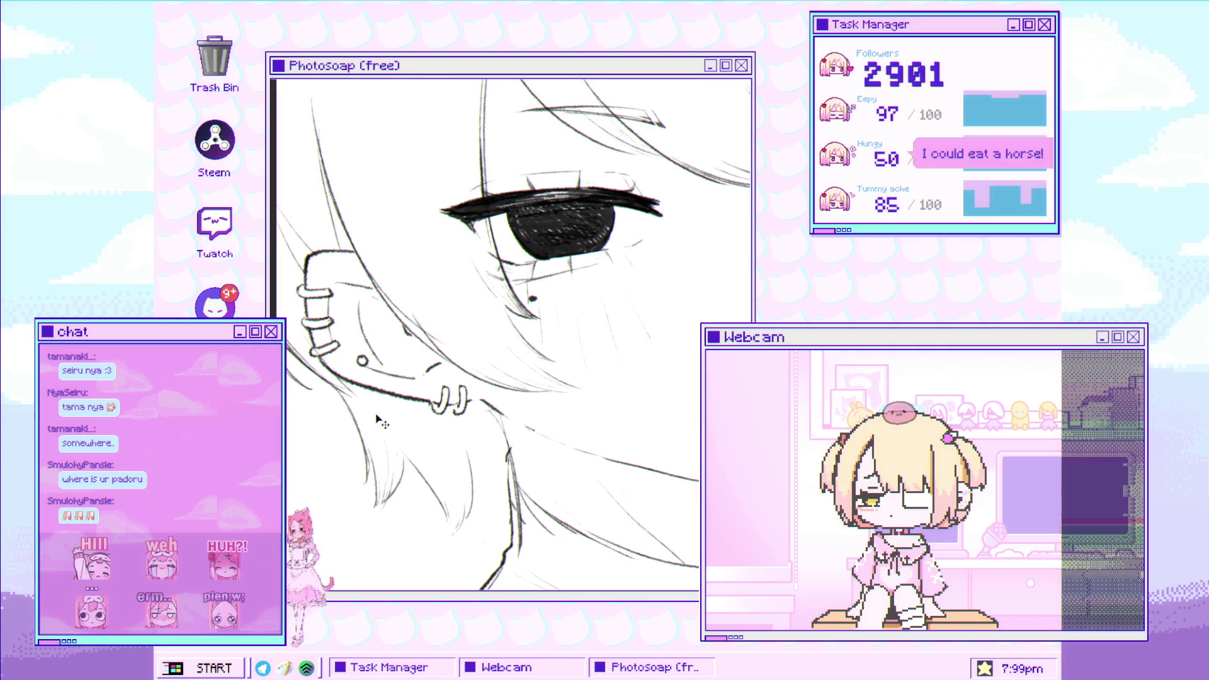
left_click_drag(378, 454, 340, 439)
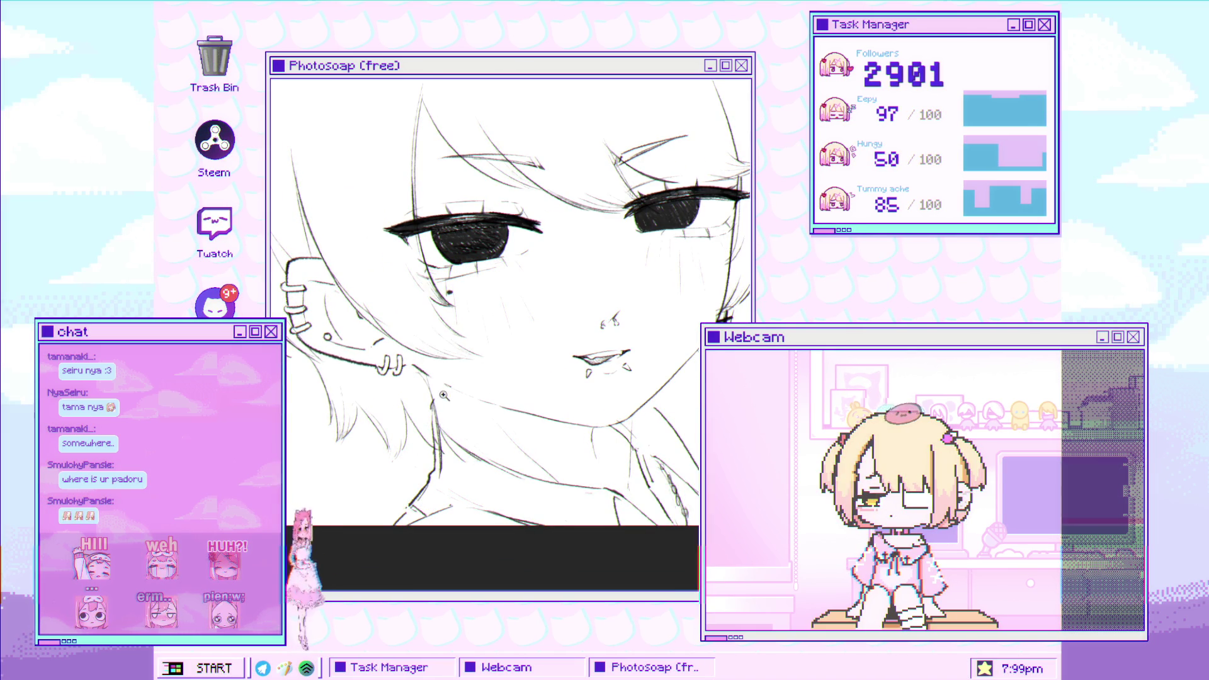
left_click(388, 349)
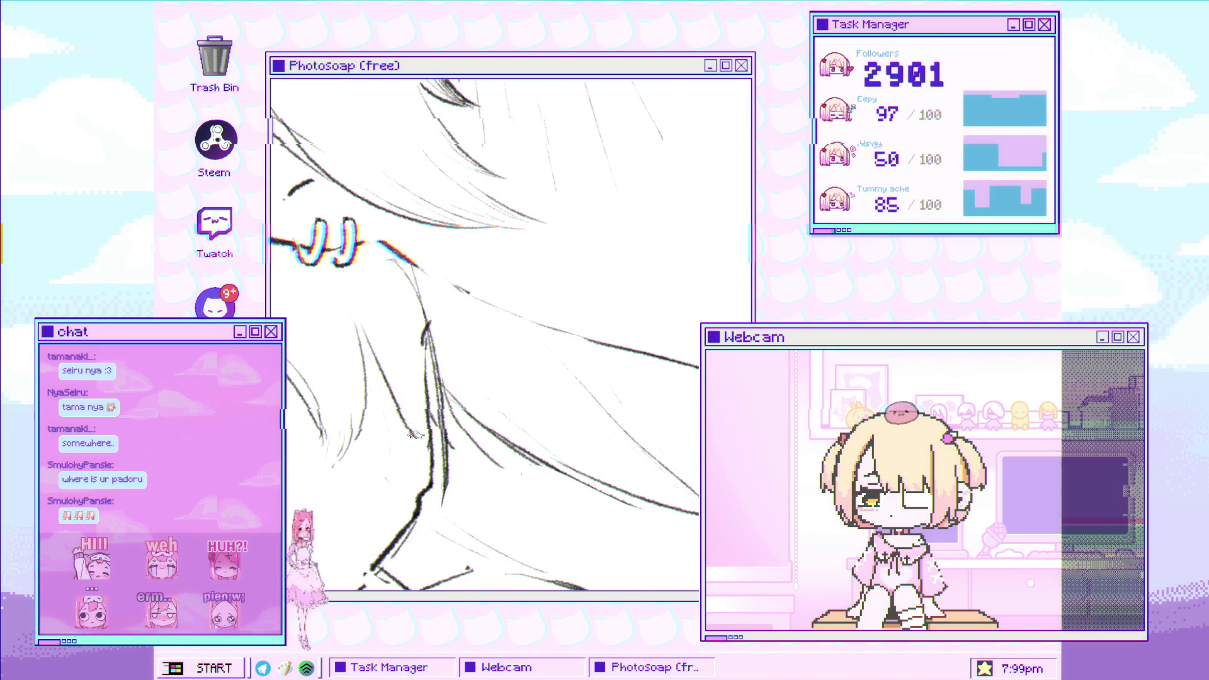
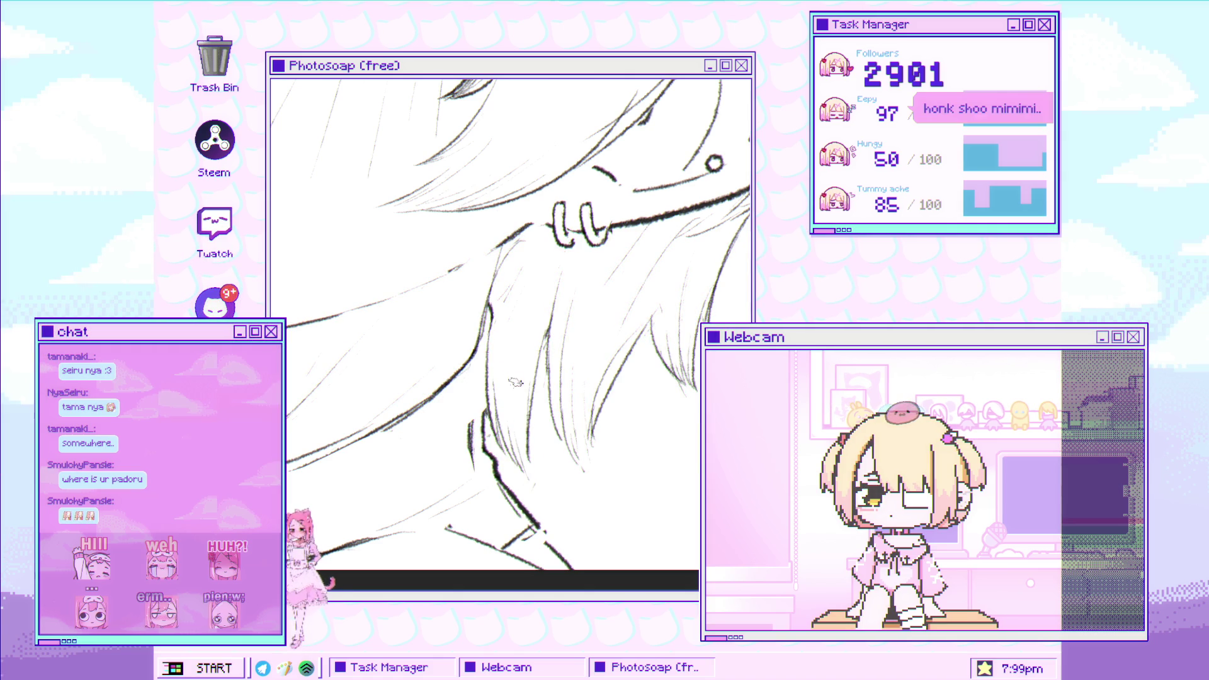
Pan the canvas from the neck up to the face, inked eye and pierced ear.
left_click_drag(532, 372, 538, 437)
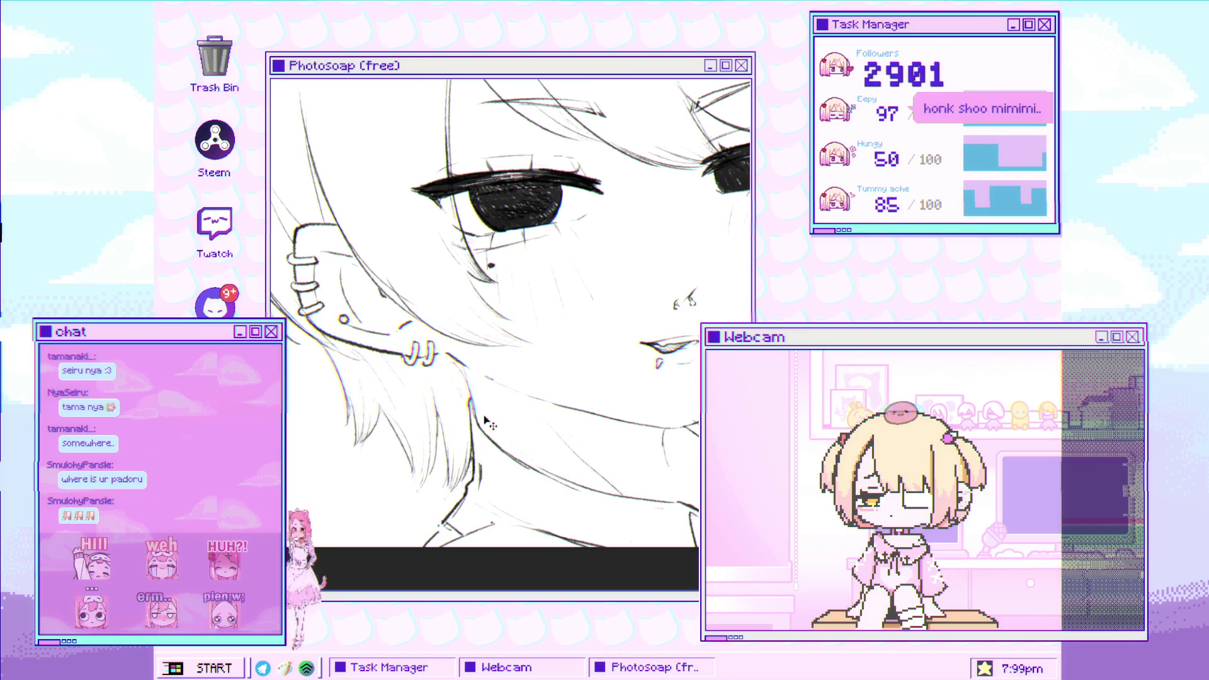
Lasso the hair strands below the ear and skew them upward on the right.
left_click_drag(466, 380, 443, 350)
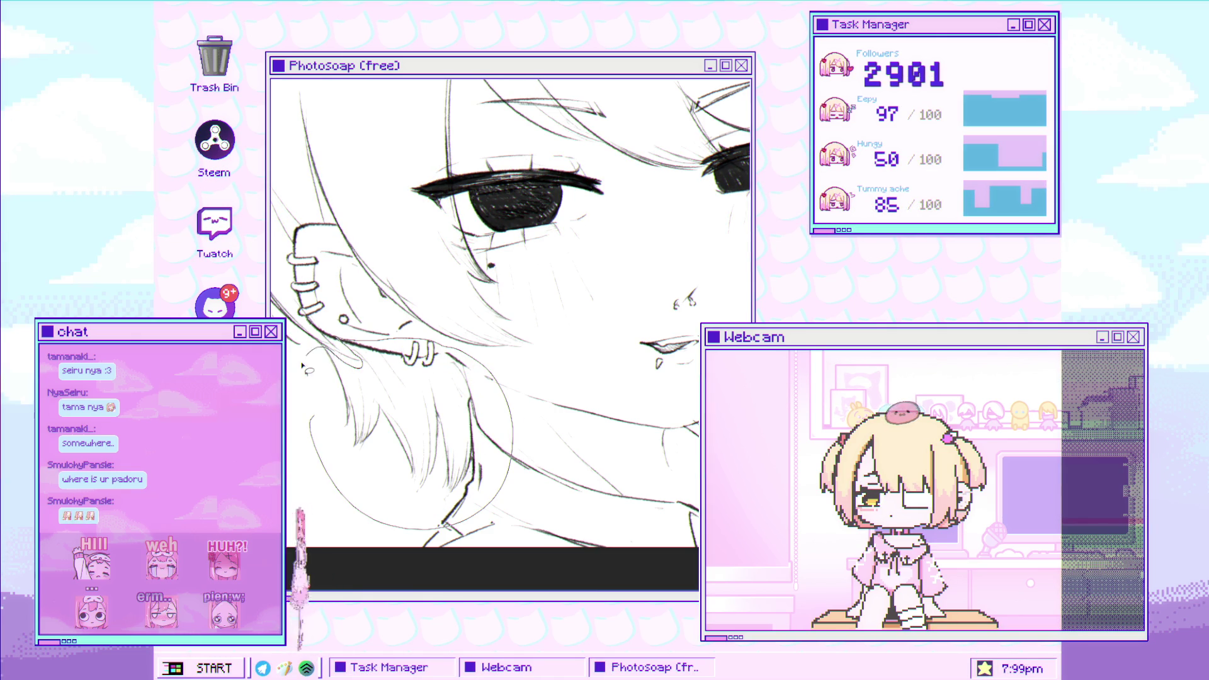
key("ctrl+t")
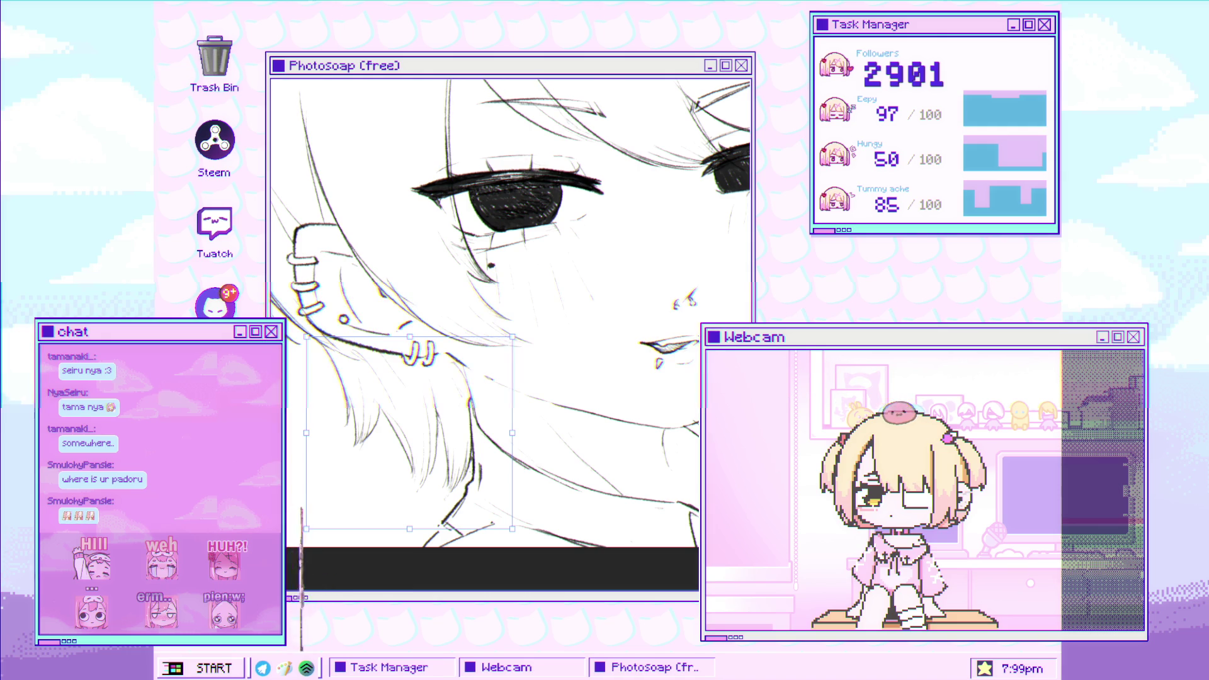
left_click_drag(515, 439, 507, 375)
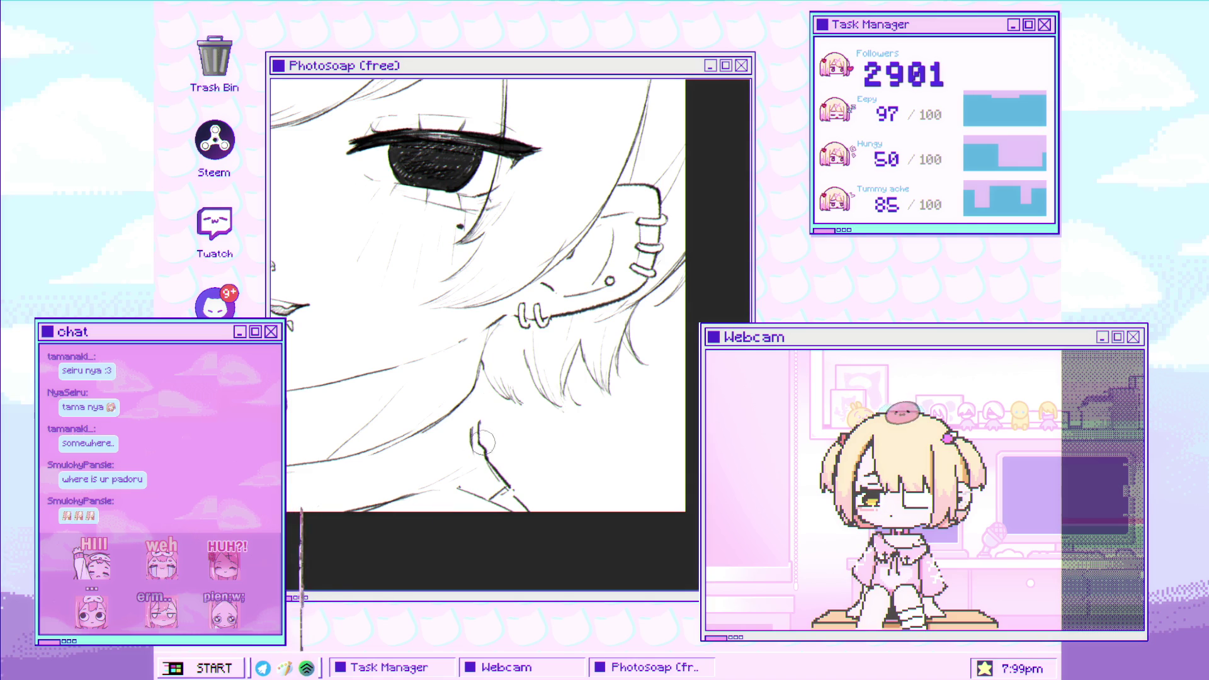
scroll(478, 413, "up", 5)
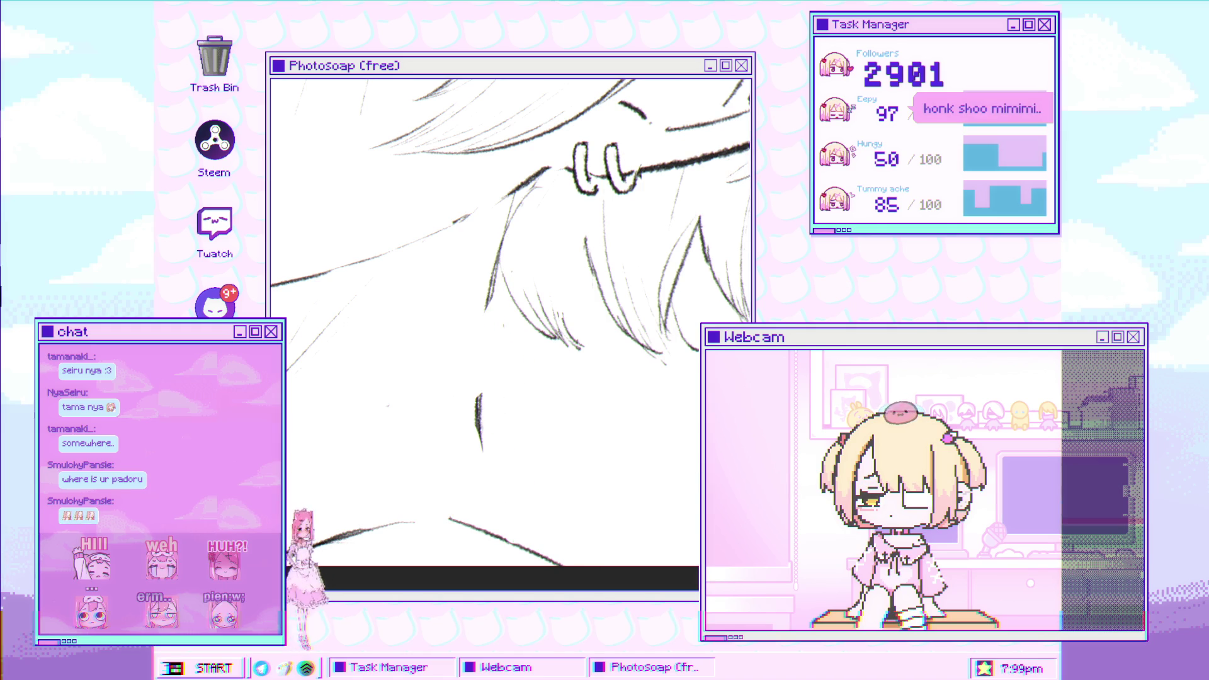
Pan and scroll to bring the neck and hair strand lines into view.
left_click_drag(589, 373, 626, 292)
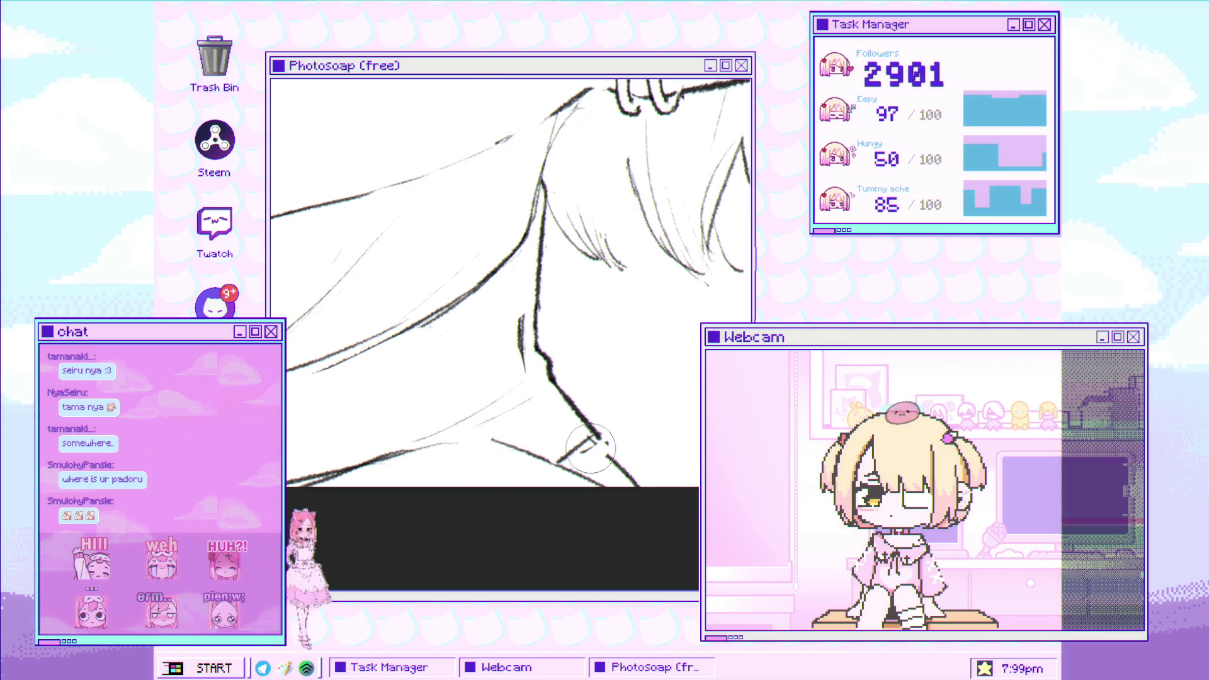
scroll(554, 447, "down", 3)
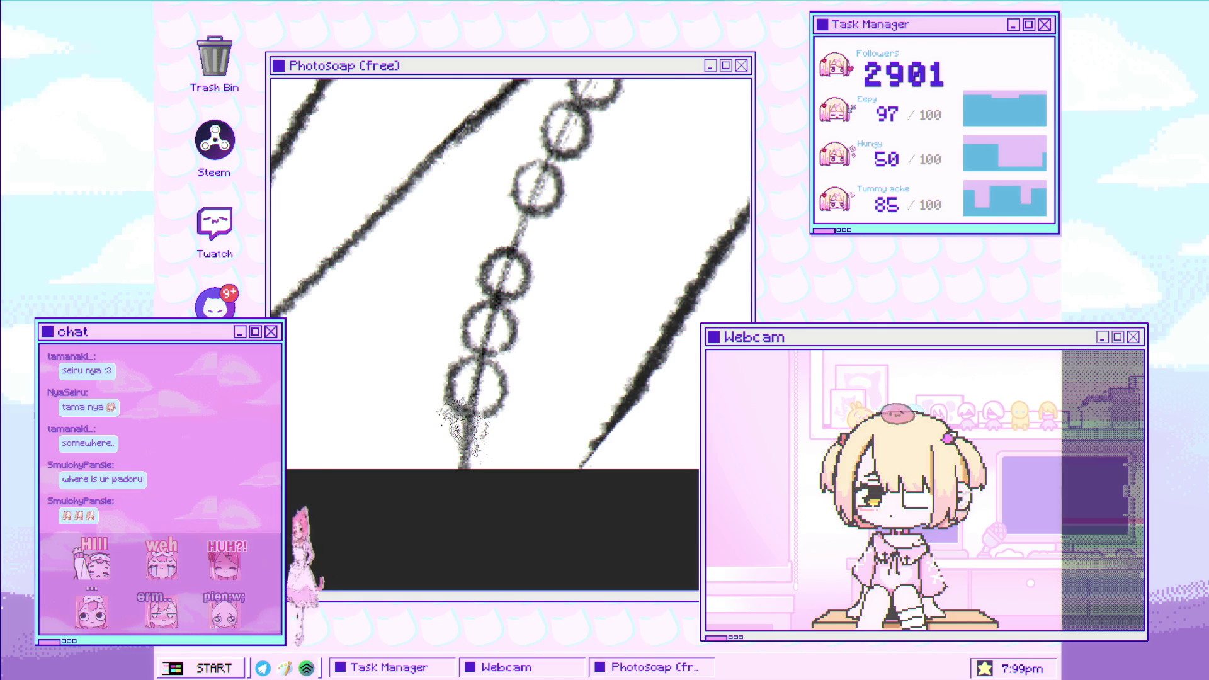
Erase the stray curl scribble at the end of the necklace chain.
left_click(465, 458)
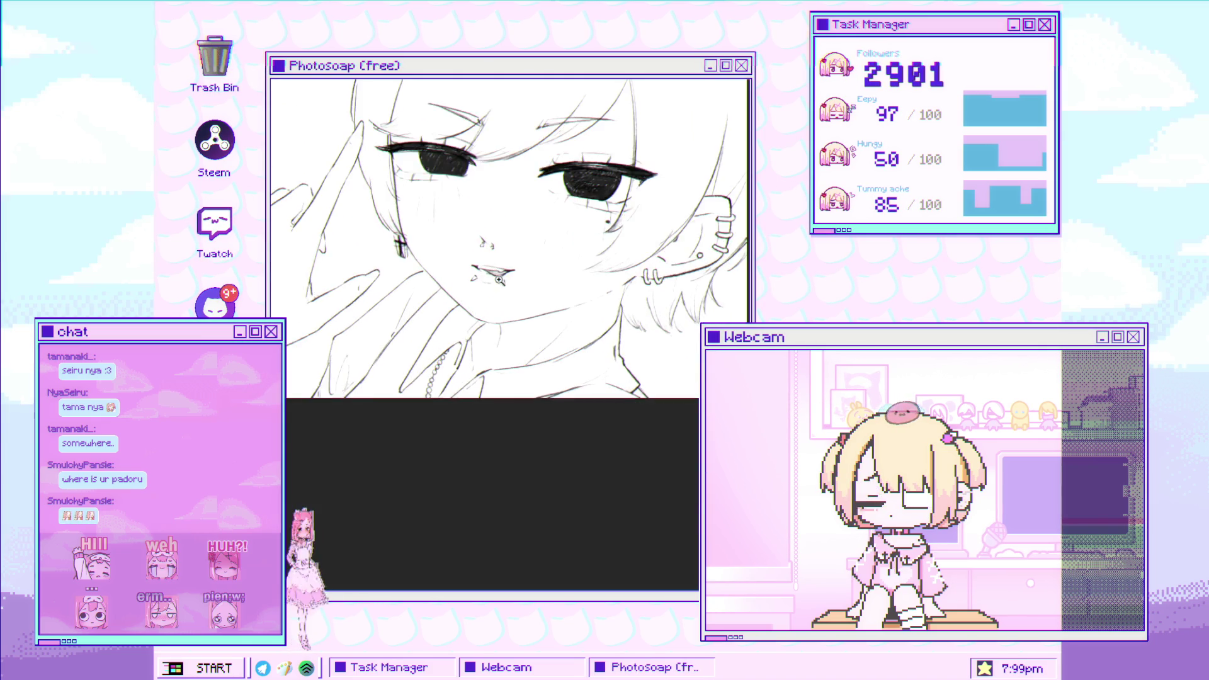
Zoom in progressively on the eyes, mouth and neck area.
left_click(502, 279)
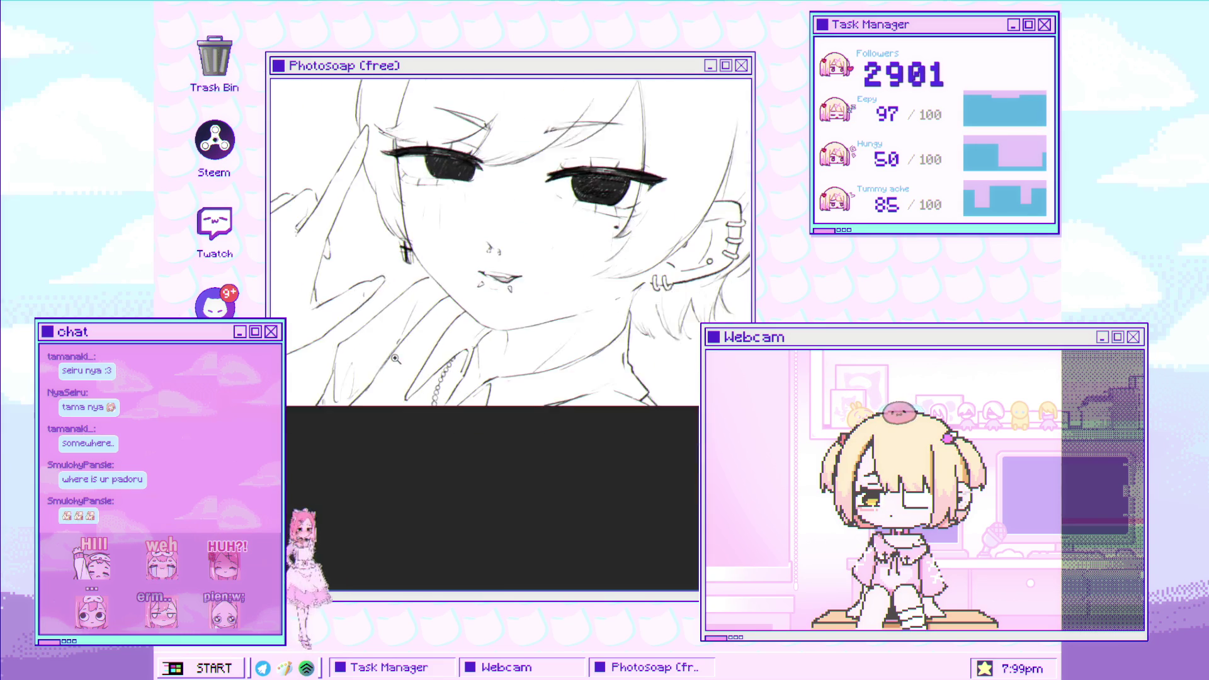
left_click(497, 294)
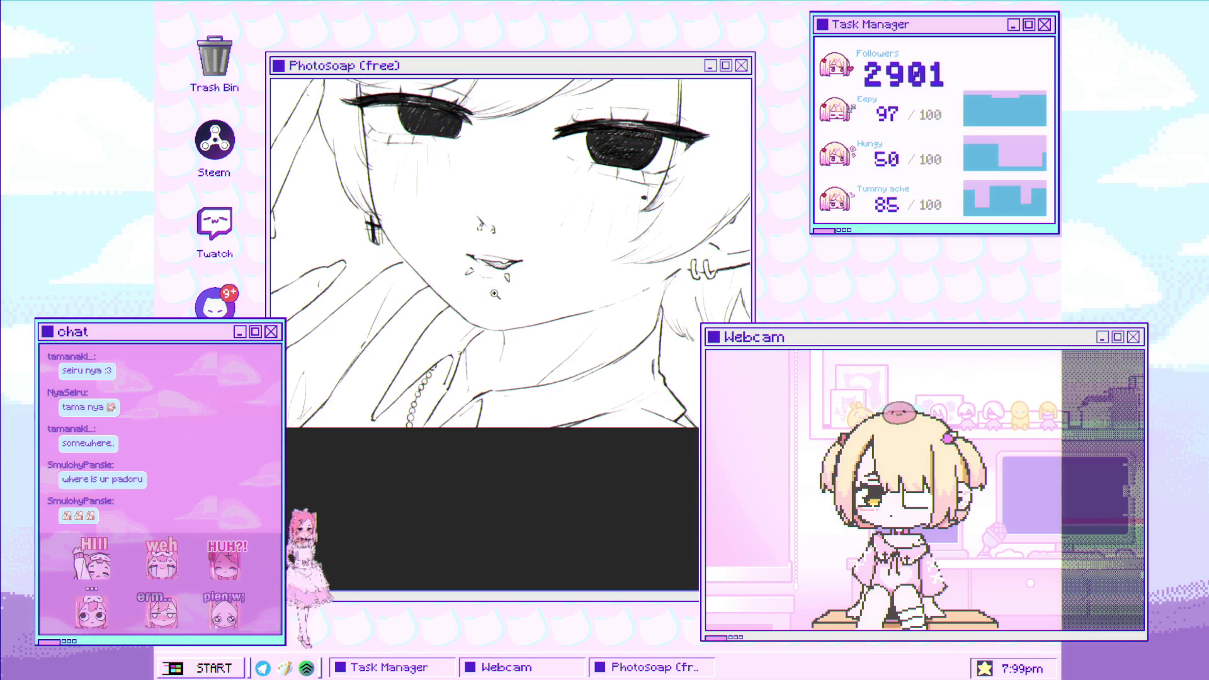
left_click(417, 302)
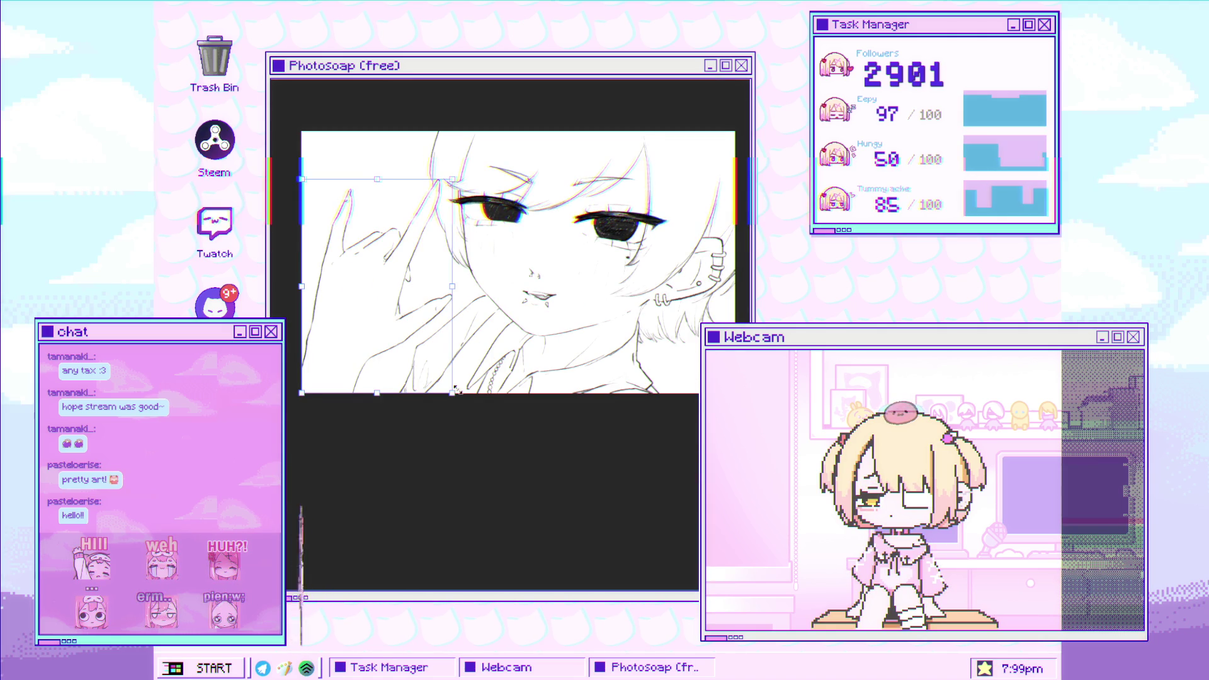
Enlarge the selected raised hand slightly, move it lower, and zoom in closer on it.
mouse_move(453, 393)
left_mouse_down()
mouse_move(471, 418)
mouse_move(451, 392)
left_mouse_up()
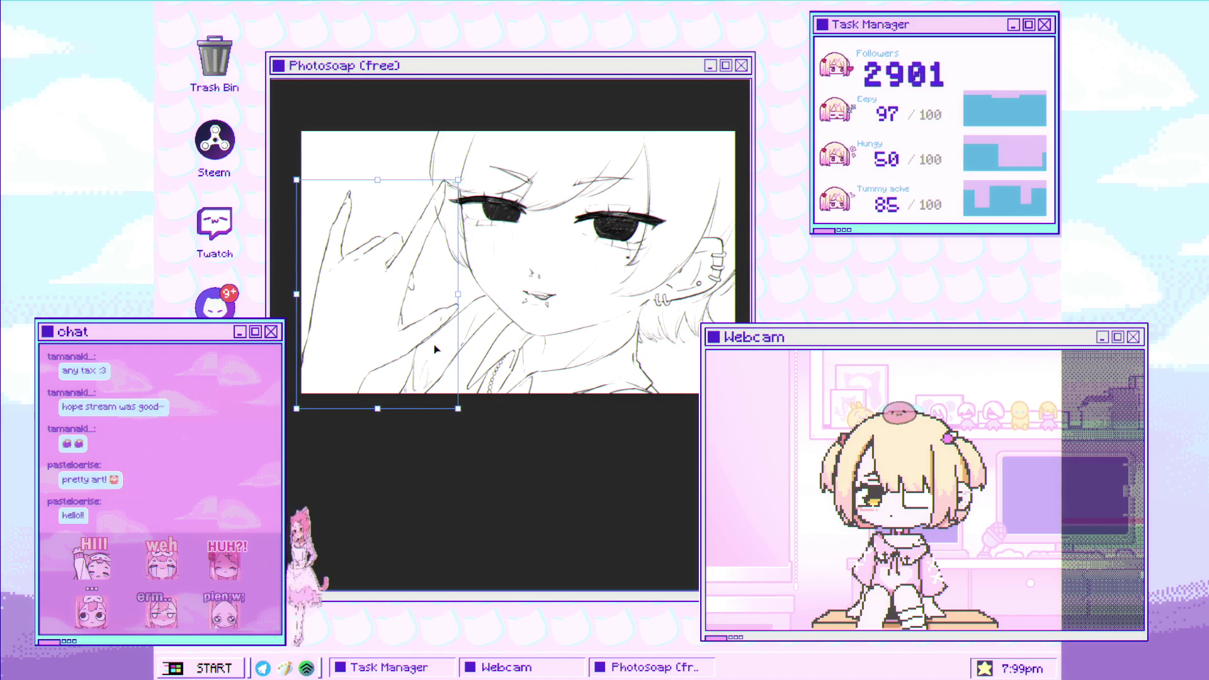
left_click_drag(435, 349, 434, 364)
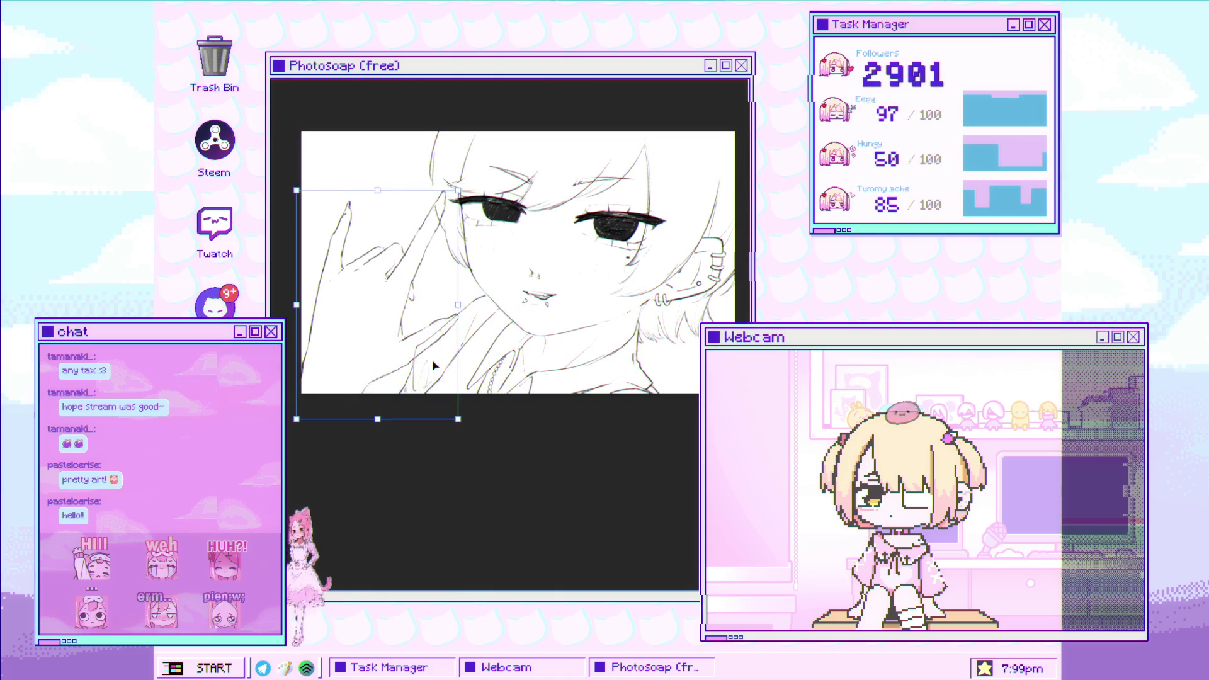
left_click(450, 328)
left_click(507, 386)
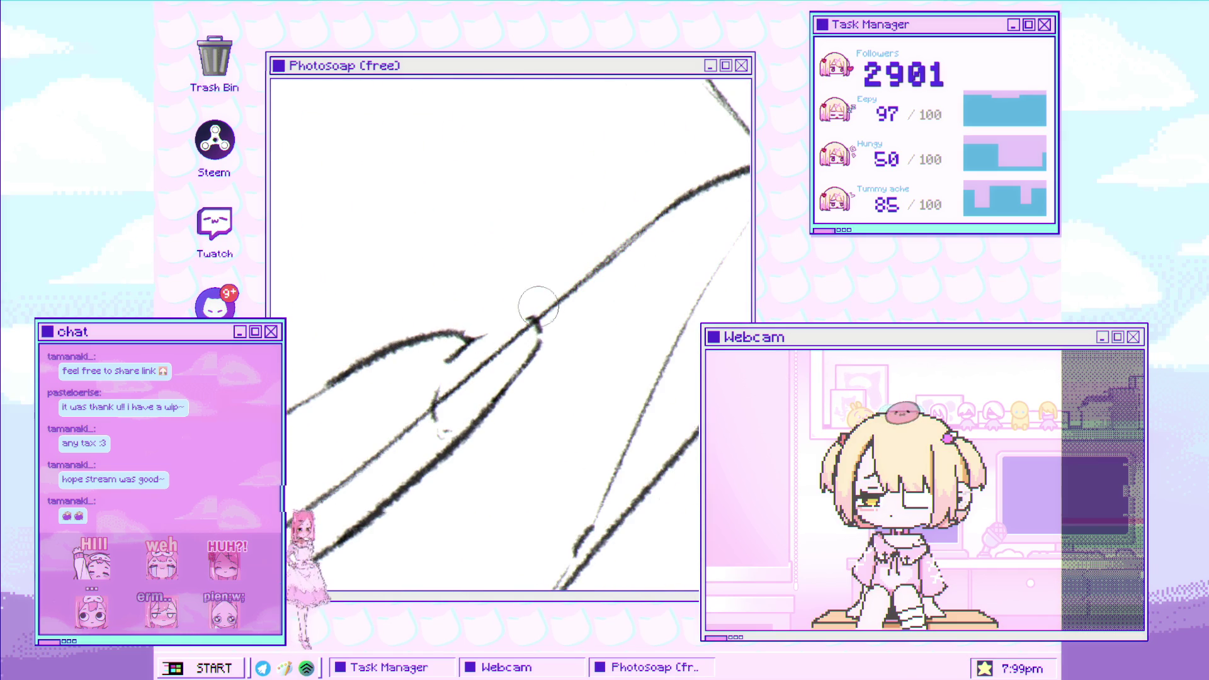
Extend the fingertip stroke up and right until it joins the neighbouring finger line.
left_click_drag(483, 344, 502, 330)
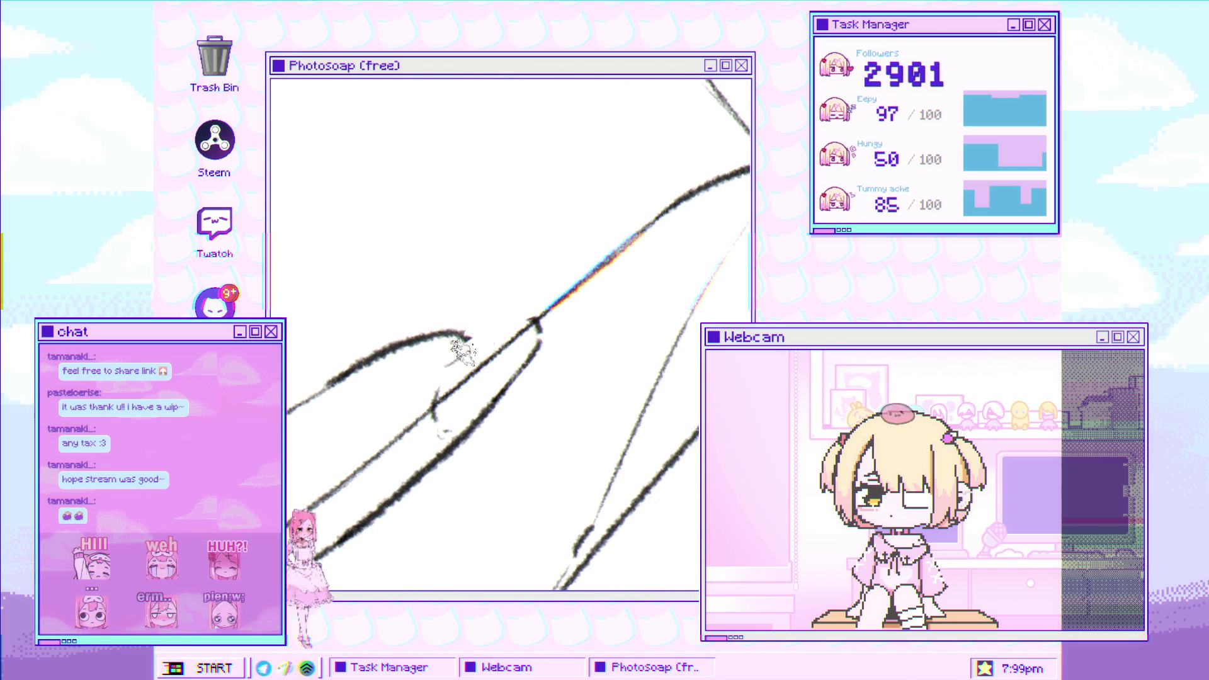
left_click_drag(466, 344, 520, 319)
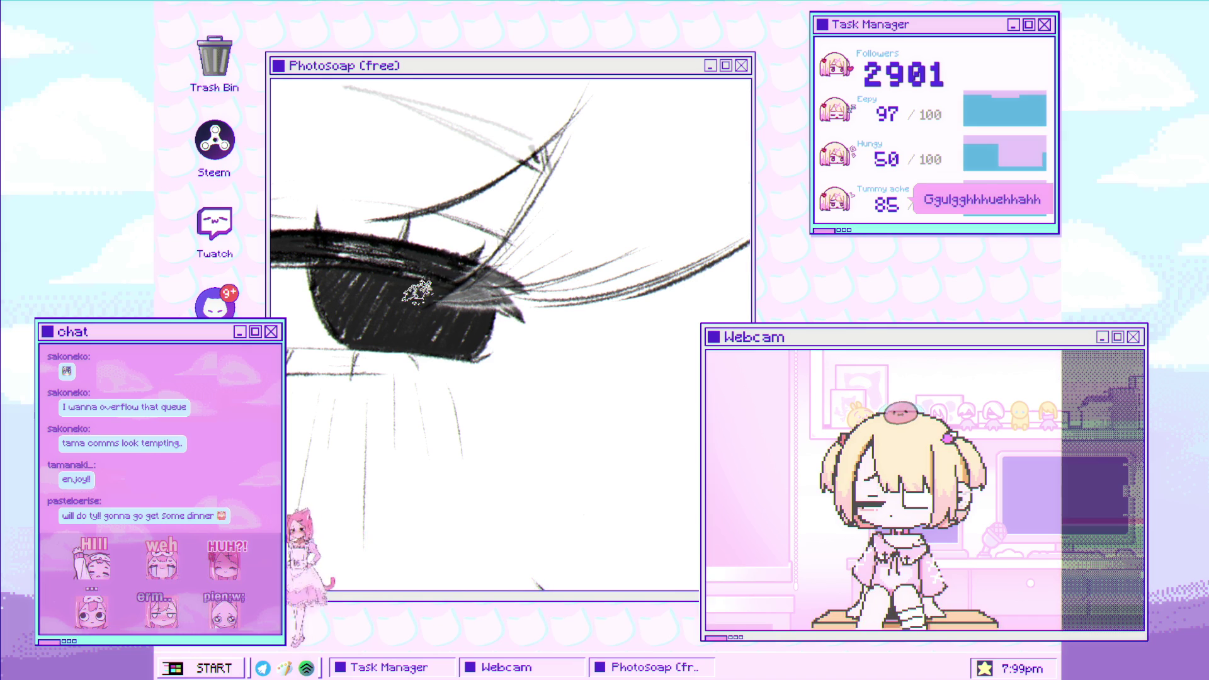
Zoom in on the drawing around the black-filled, lashed eye.
left_click(533, 313)
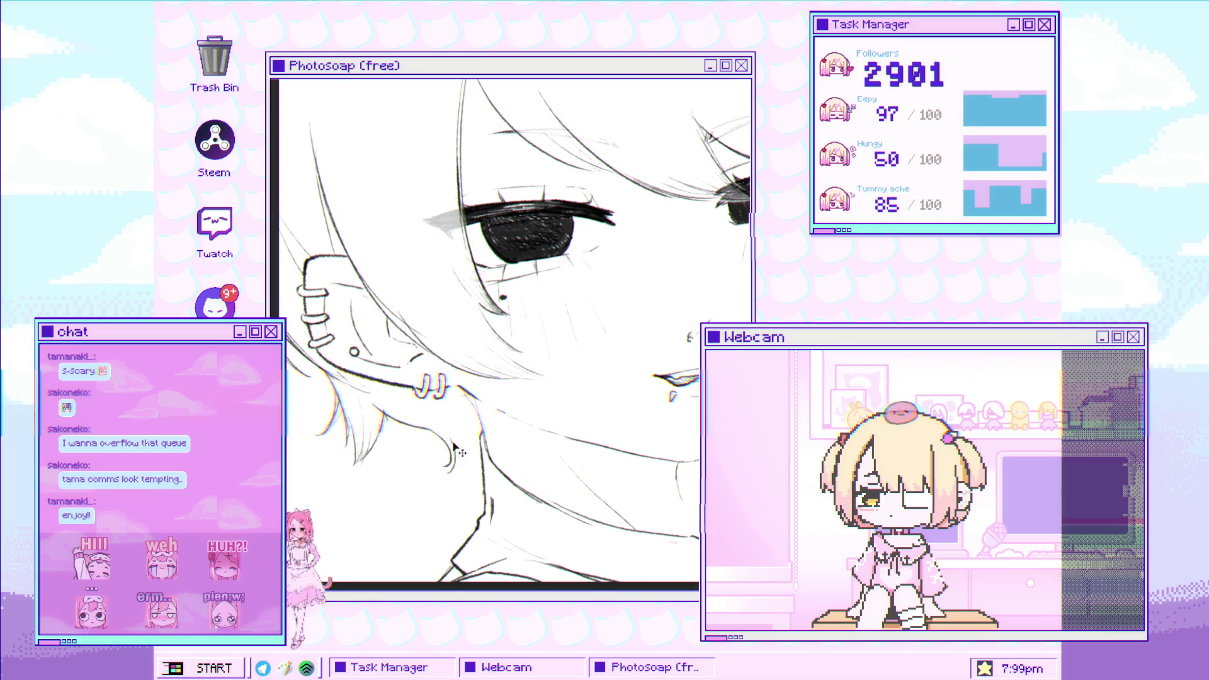
left_click(490, 364)
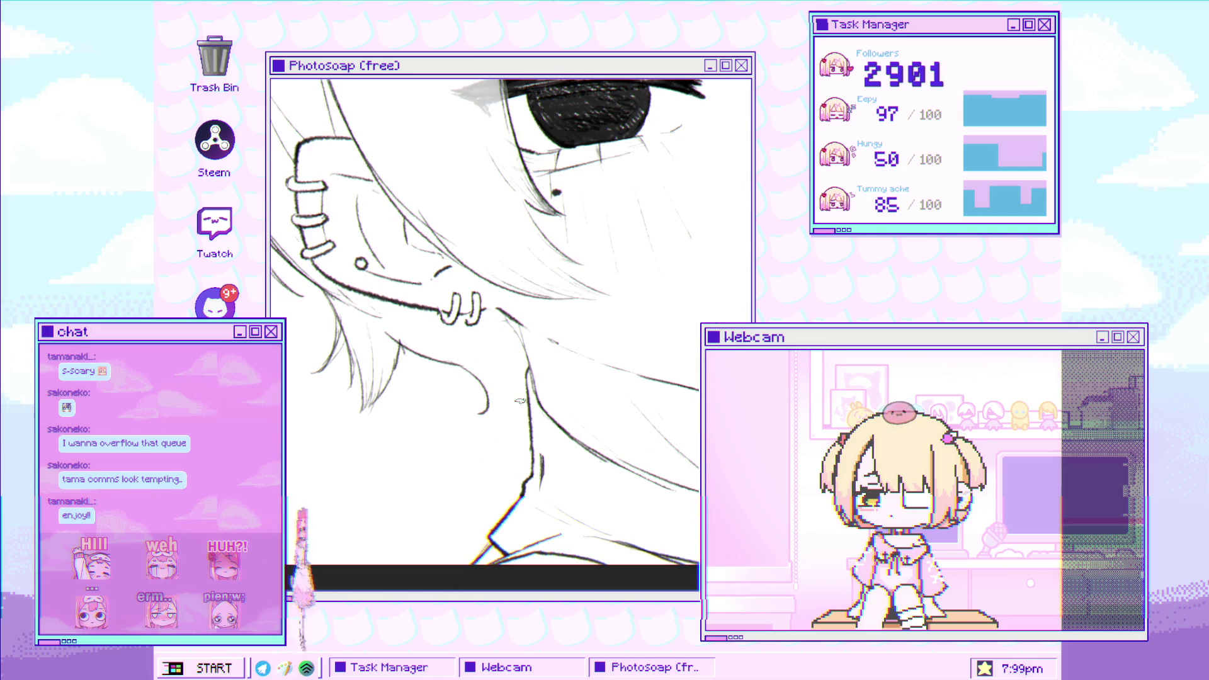
left_click(477, 377)
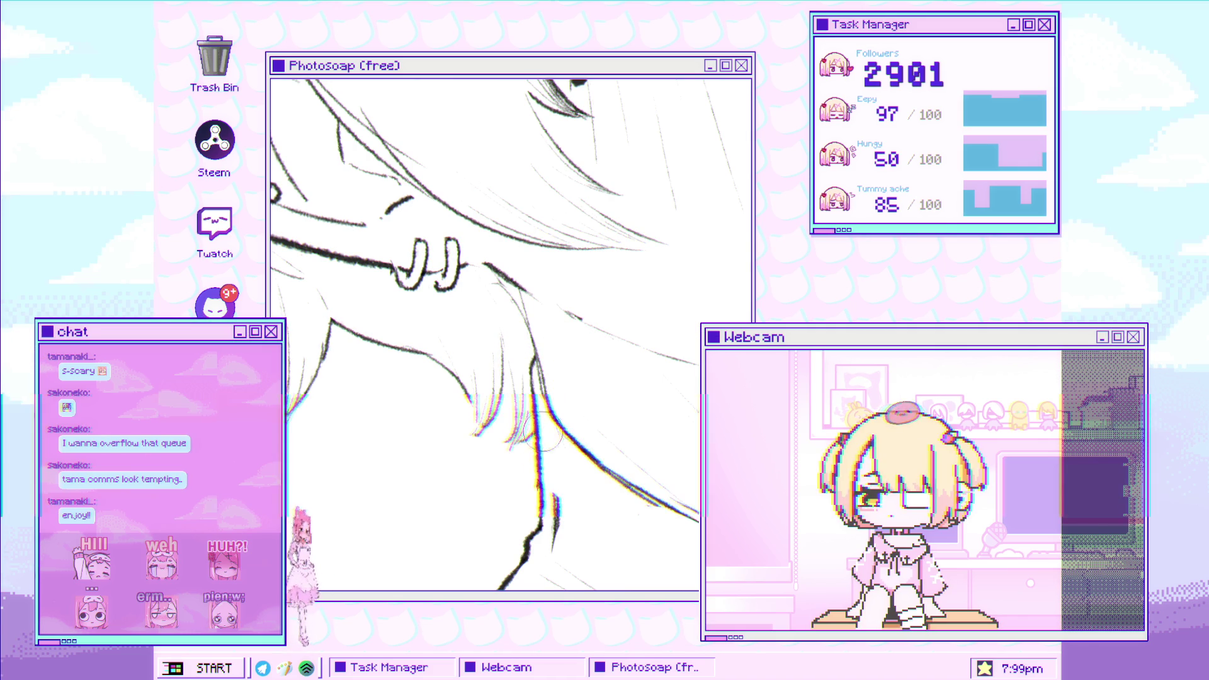
scroll(558, 324, "down", 5)
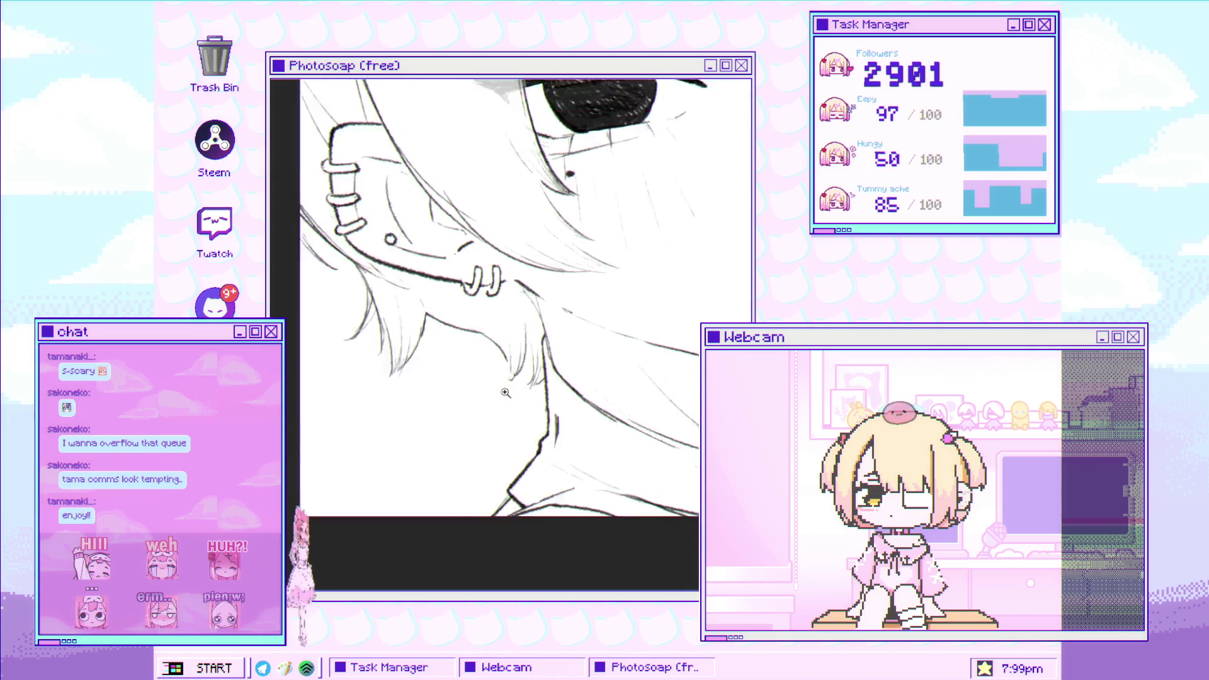